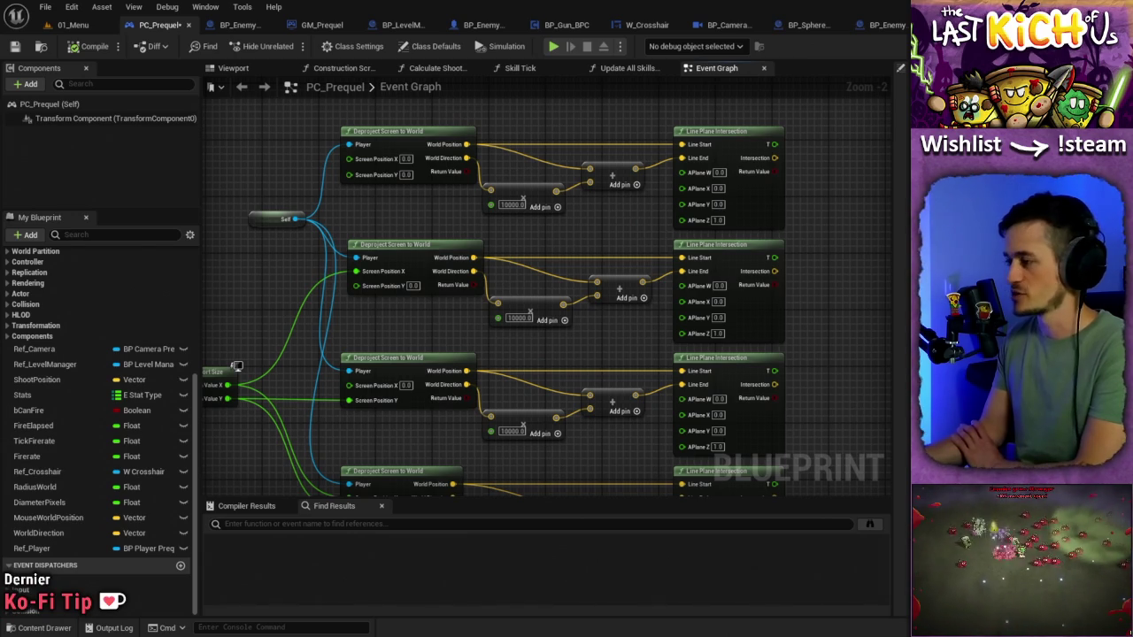
Move the Self node left of the middle Deproject Screen to World nodes so its wires fan out evenly
{"action": "left_click_drag", "start_coordinate": [811, 235], "coordinate": [914, 117]}
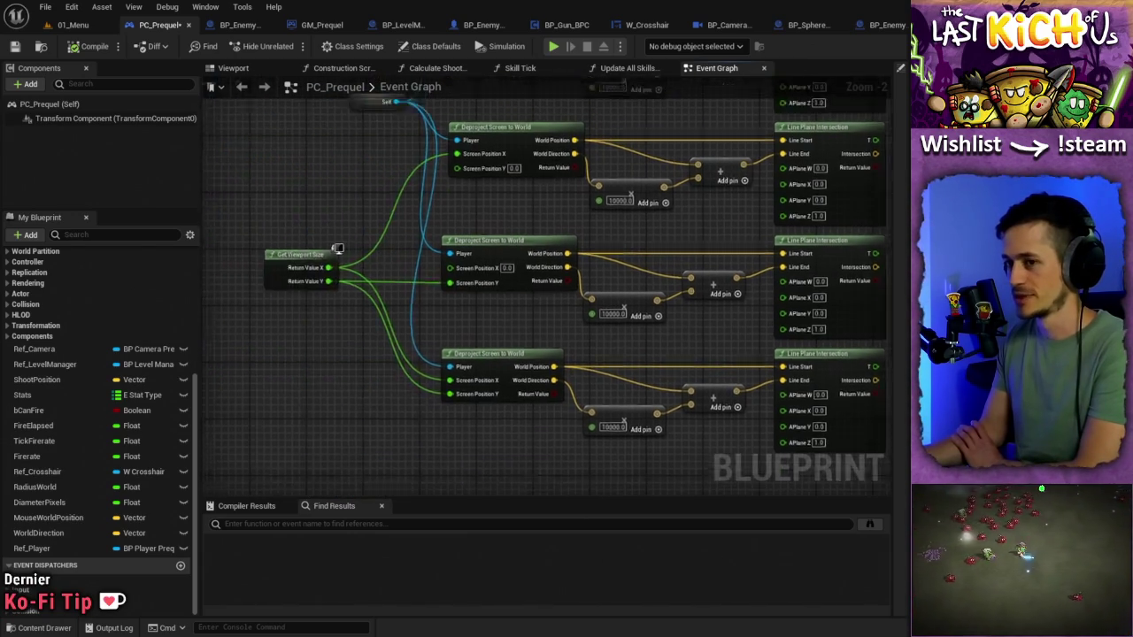
{"action": "left_click_drag", "start_coordinate": [337, 249], "coordinate": [351, 384]}
{"action": "mouse_move", "coordinate": [394, 123]}
{"action": "left_mouse_down"}
{"action": "mouse_move", "coordinate": [379, 233]}
{"action": "mouse_move", "coordinate": [339, 344]}
{"action": "left_mouse_up"}
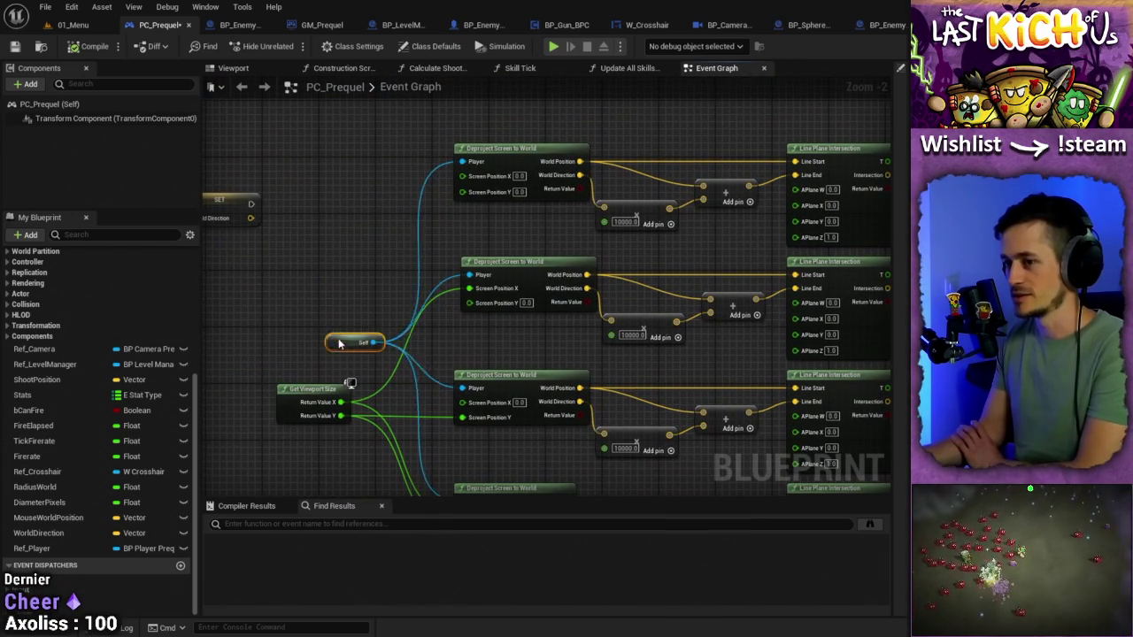
{"action": "mouse_move", "coordinate": [609, 361]}
{"action": "left_mouse_down"}
{"action": "mouse_move", "coordinate": [508, 202]}
{"action": "mouse_move", "coordinate": [560, 265]}
{"action": "left_mouse_up"}
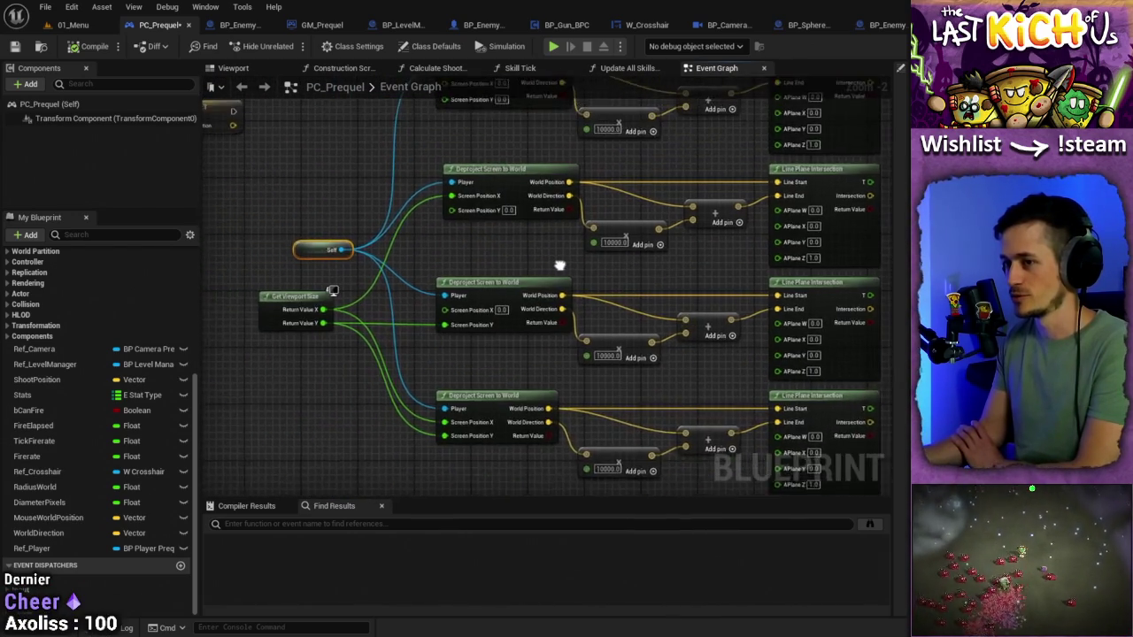
{"action": "scroll", "coordinate": [558, 261], "scroll_direction": "down", "scroll_amount": 3}
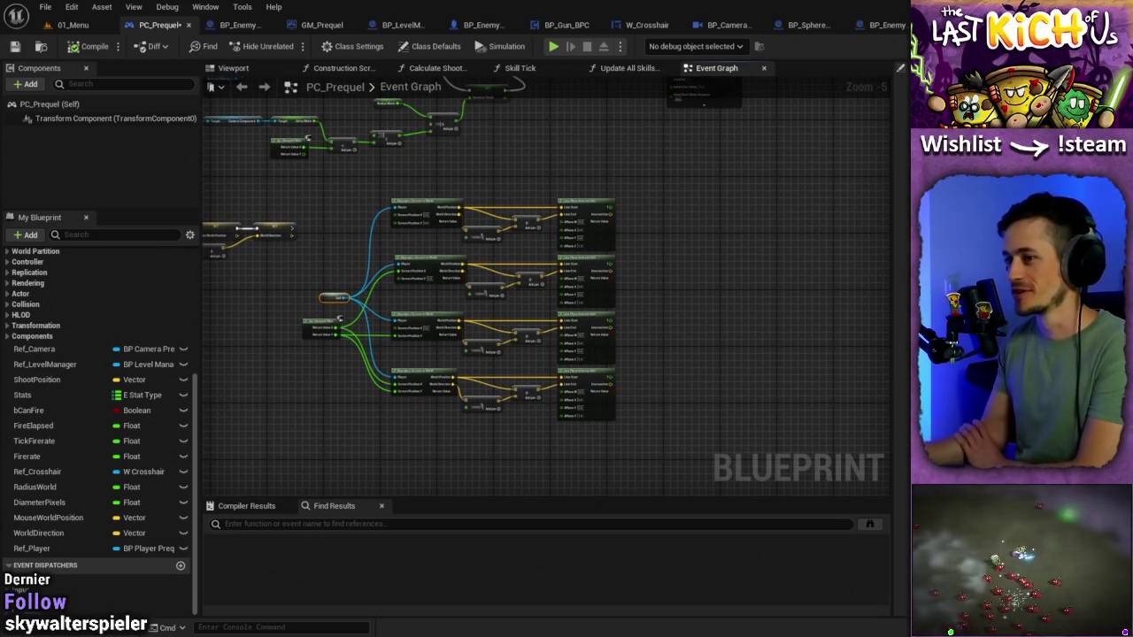
{"action": "scroll", "coordinate": [668, 308], "scroll_direction": "up", "scroll_amount": 2}
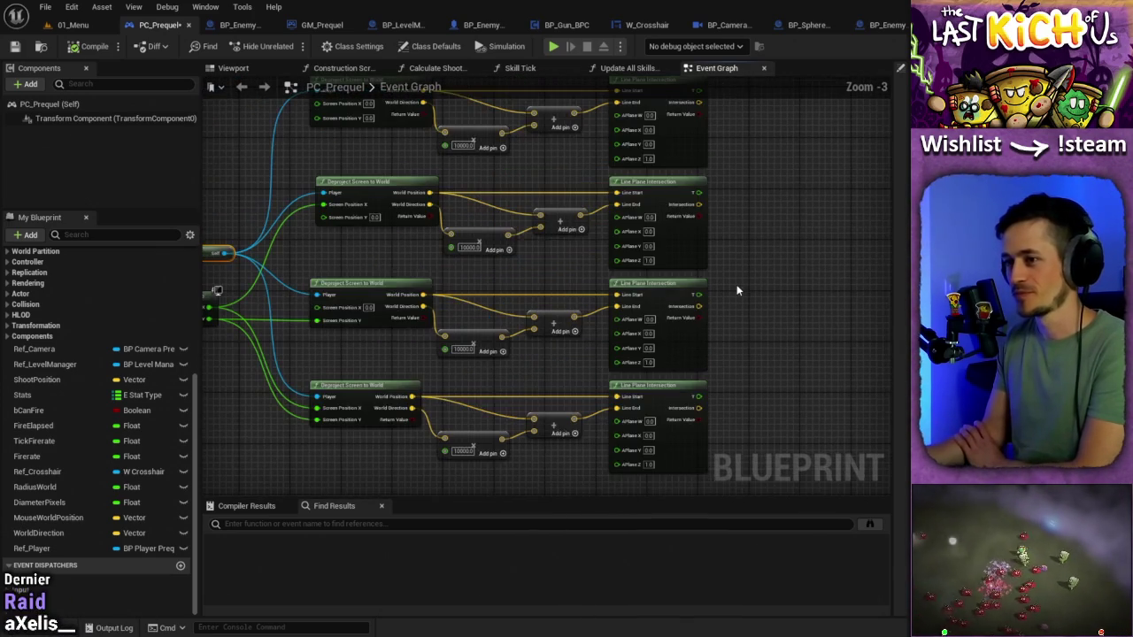
{"action": "scroll", "coordinate": [827, 314], "scroll_direction": "down", "scroll_amount": 1}
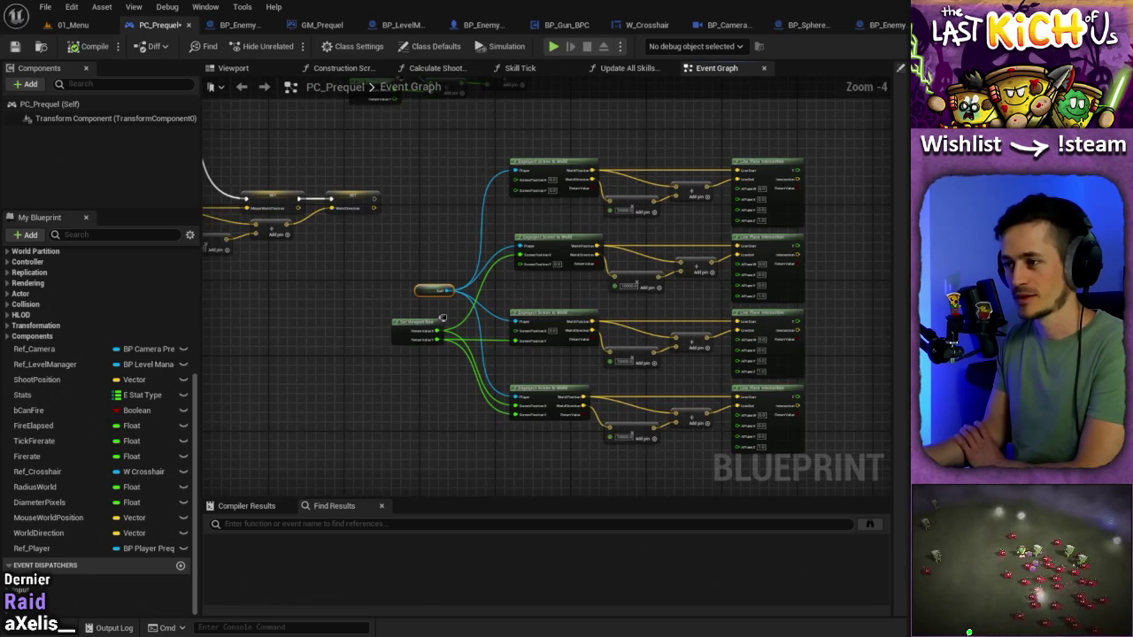
{"action": "left_click_drag", "start_coordinate": [827, 313], "coordinate": [797, 300]}
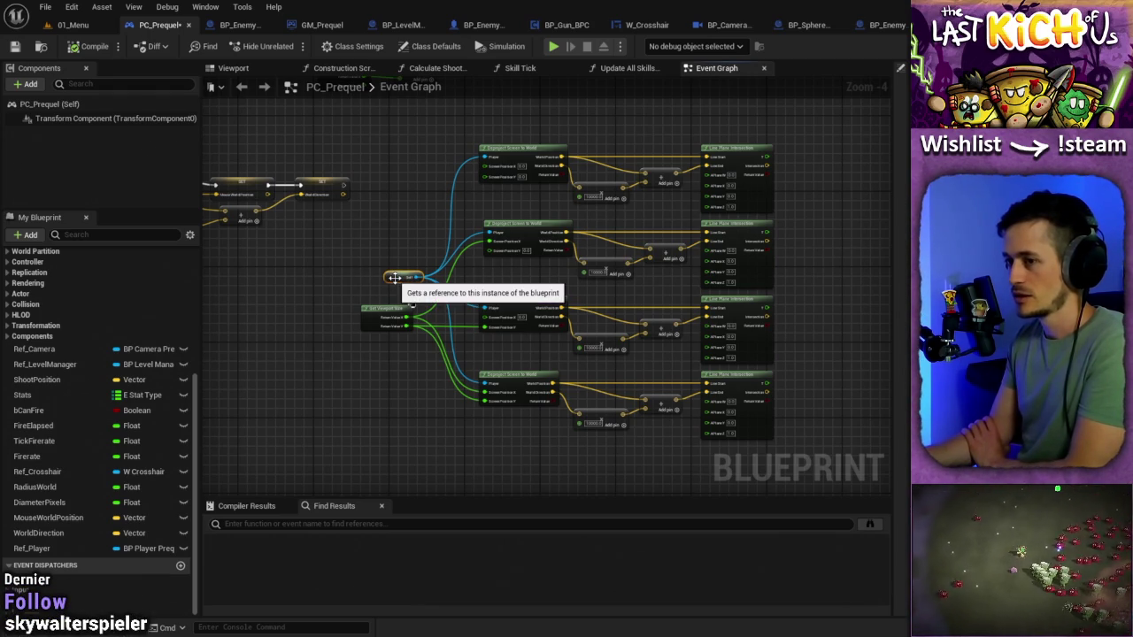
Shift the Self node slightly up and right, then recenter the graph on the projection nodes
{"action": "mouse_move", "coordinate": [392, 280]}
{"action": "left_mouse_down"}
{"action": "mouse_move", "coordinate": [422, 277]}
{"action": "mouse_move", "coordinate": [401, 277]}
{"action": "left_mouse_up"}
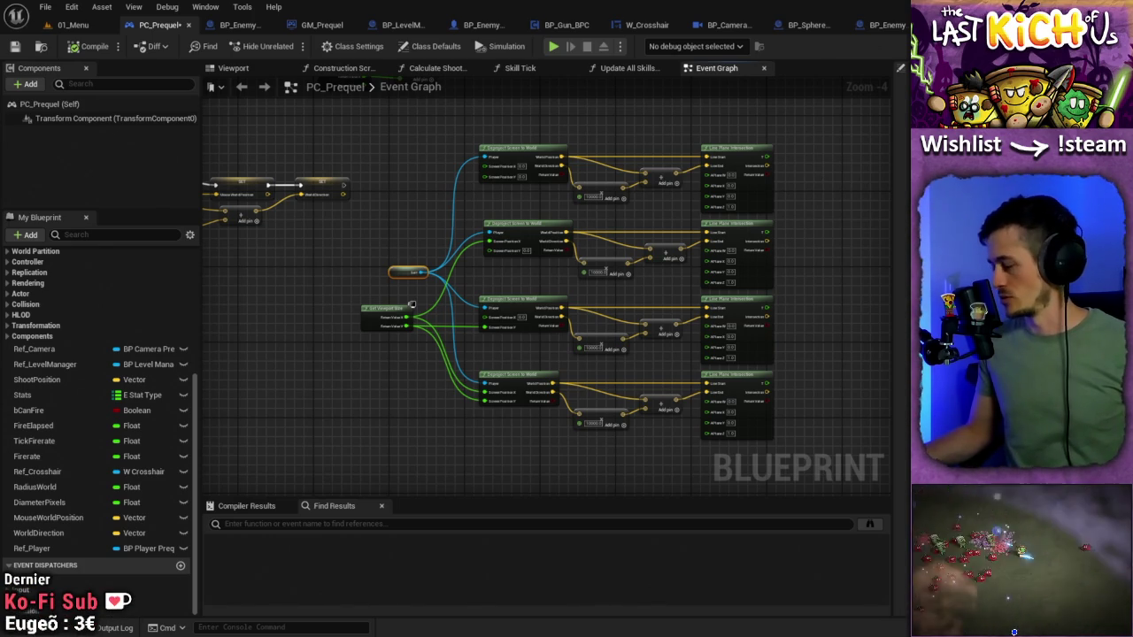
{"action": "left_click_drag", "start_coordinate": [840, 184], "coordinate": [722, 180]}
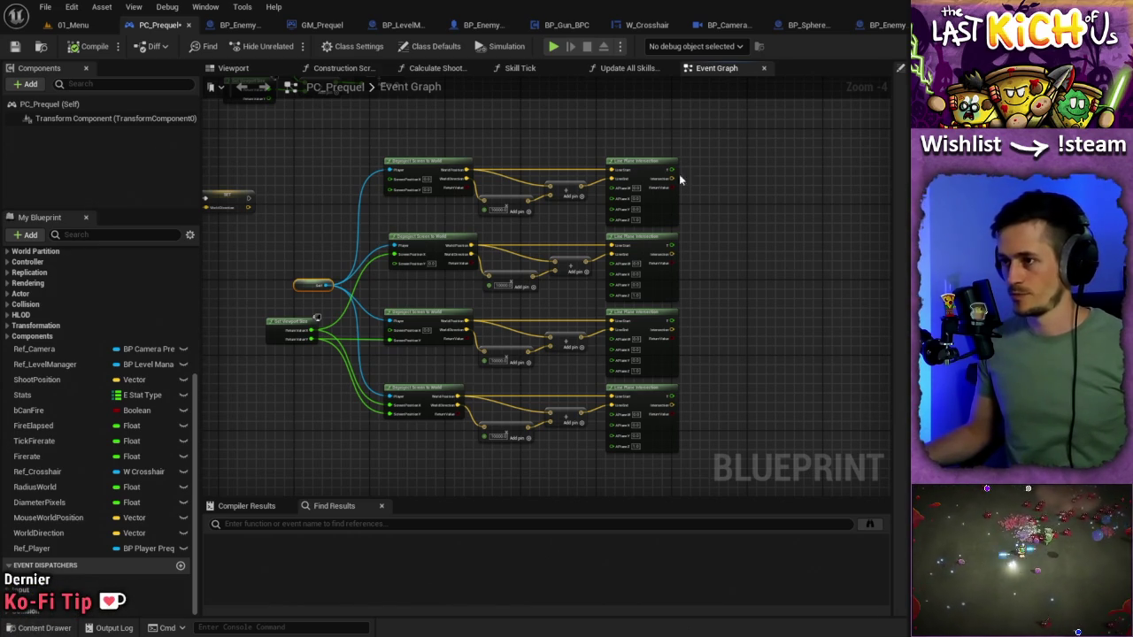
Zoom the Event Graph in to about Zoom -1 and center it on the Line Plane Intersection nodes
{"action": "scroll", "coordinate": [699, 186], "scroll_direction": "up", "scroll_amount": 3}
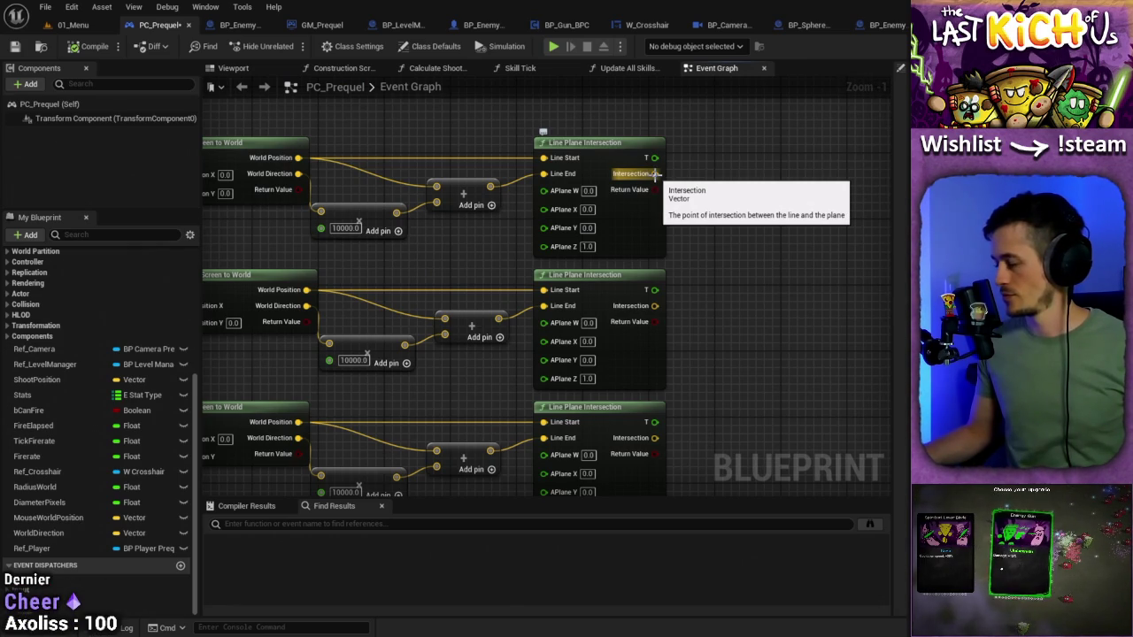
{"action": "left_click_drag", "start_coordinate": [682, 172], "coordinate": [677, 145]}
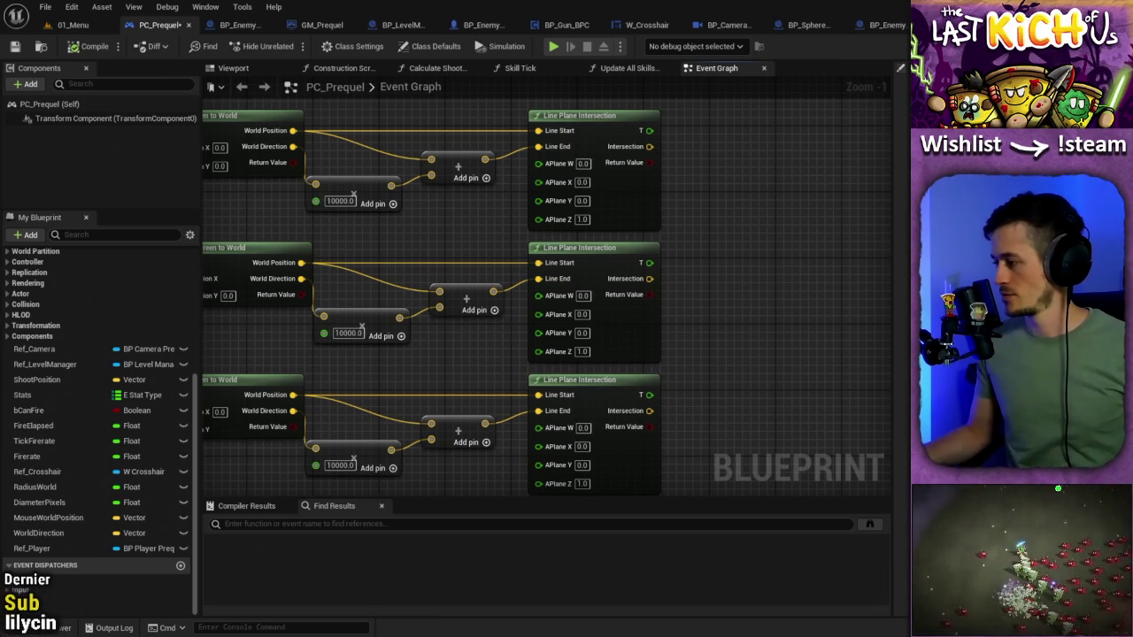
{"action": "mouse_move", "coordinate": [799, 405]}
{"action": "left_mouse_down"}
{"action": "mouse_move", "coordinate": [799, 245]}
{"action": "mouse_move", "coordinate": [758, 222]}
{"action": "left_mouse_up"}
Split the Intersection output pins of the middle and lower Line Plane Intersection nodes into X, Y, Z
{"action": "right_click", "coordinate": [587, 237]}
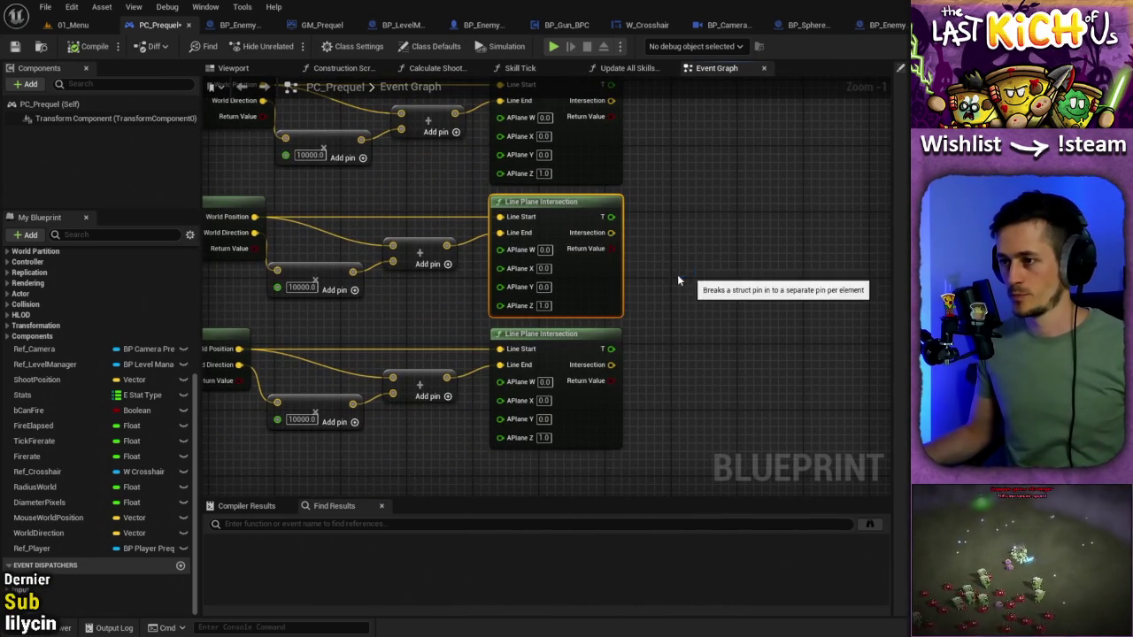
{"action": "left_click", "coordinate": [677, 275]}
{"action": "right_click", "coordinate": [608, 362]}
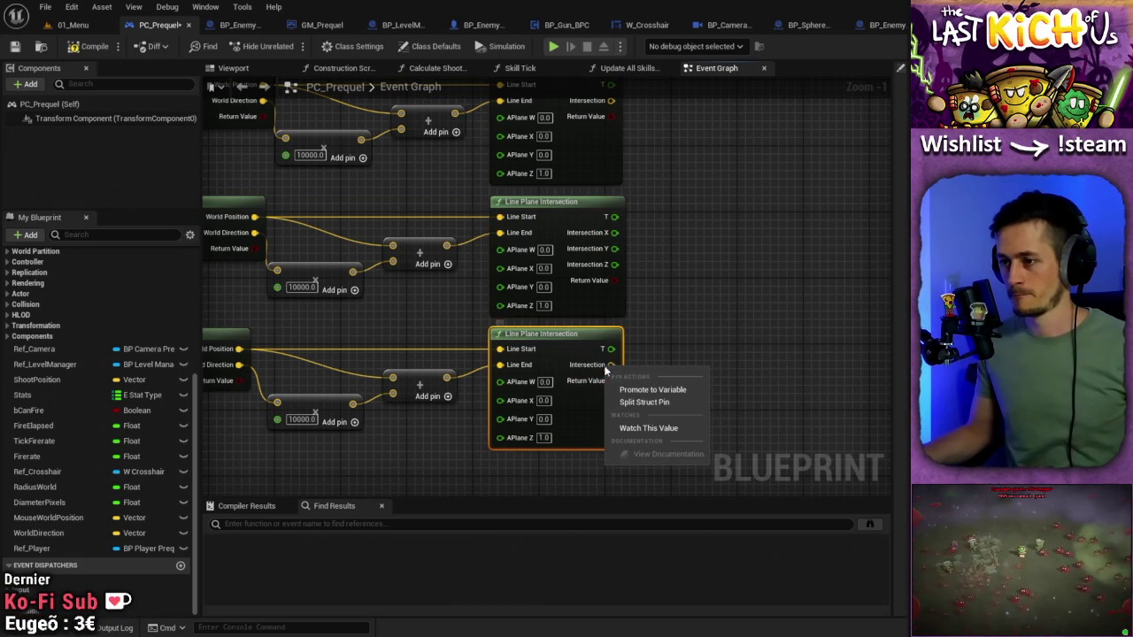
{"action": "left_click", "coordinate": [660, 408]}
Add a float subtract node computing middle Intersection Y minus lower Intersection Y
{"action": "left_click_drag", "start_coordinate": [614, 251], "coordinate": [731, 260]}
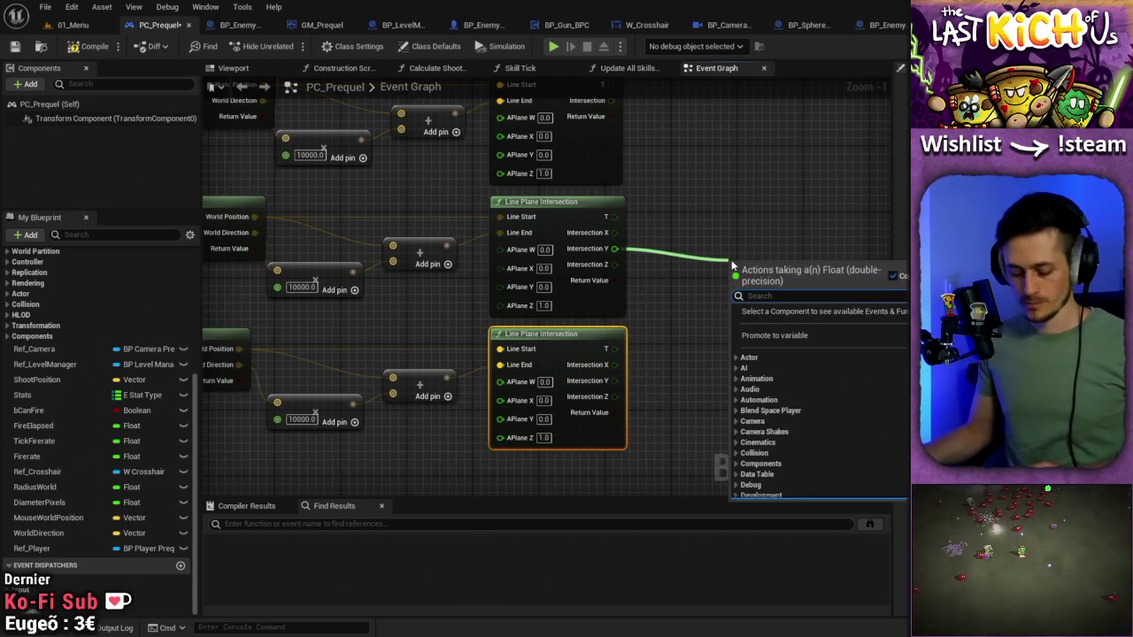
{"action": "type", "text": "-"}
{"action": "left_click", "coordinate": [770, 380]}
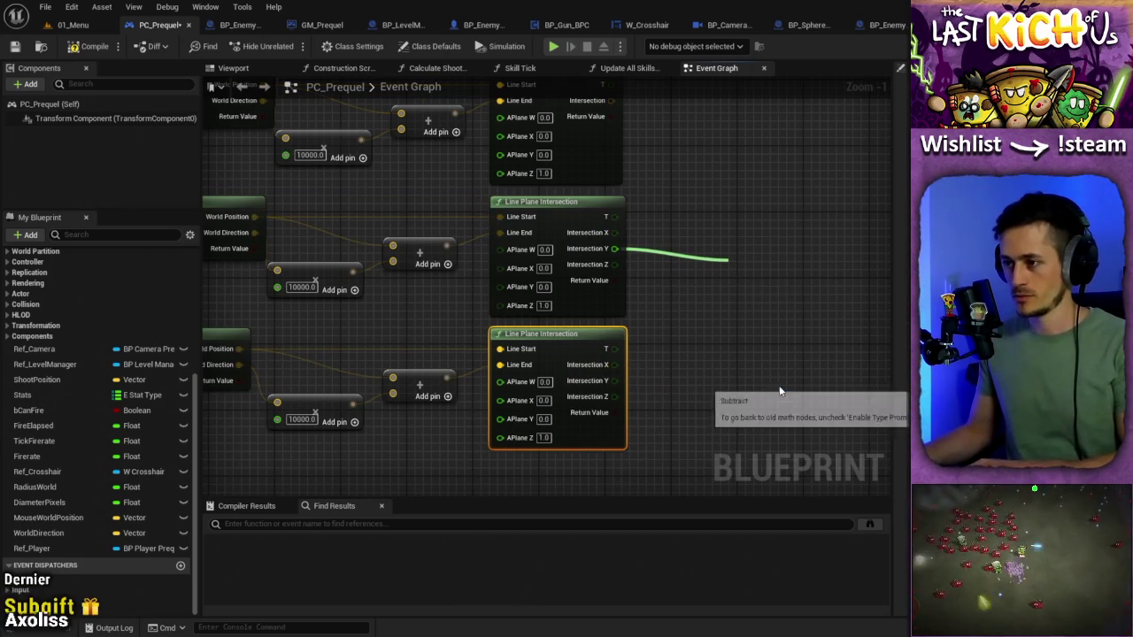
{"action": "mouse_move", "coordinate": [611, 380]}
{"action": "left_mouse_down"}
{"action": "mouse_move", "coordinate": [734, 319]}
{"action": "mouse_move", "coordinate": [732, 279]}
{"action": "mouse_move", "coordinate": [751, 306]}
{"action": "mouse_move", "coordinate": [741, 304]}
{"action": "left_mouse_up"}
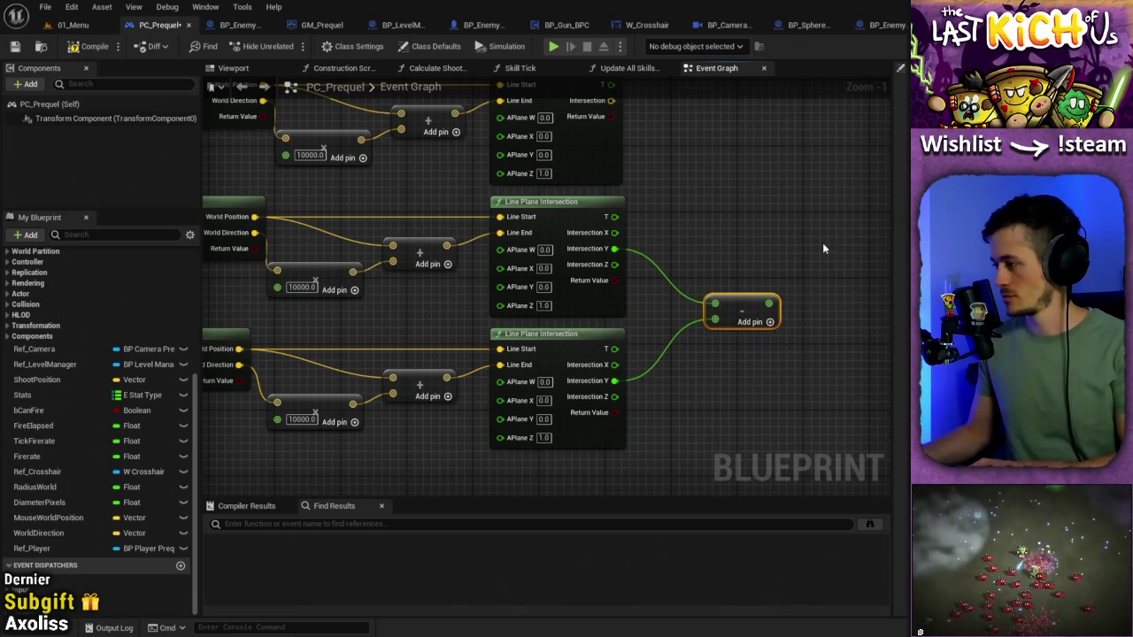
{"action": "mouse_move", "coordinate": [823, 244]}
{"action": "left_mouse_down"}
{"action": "mouse_move", "coordinate": [728, 286]}
{"action": "mouse_move", "coordinate": [827, 348]}
{"action": "mouse_move", "coordinate": [796, 313]}
{"action": "left_mouse_up"}
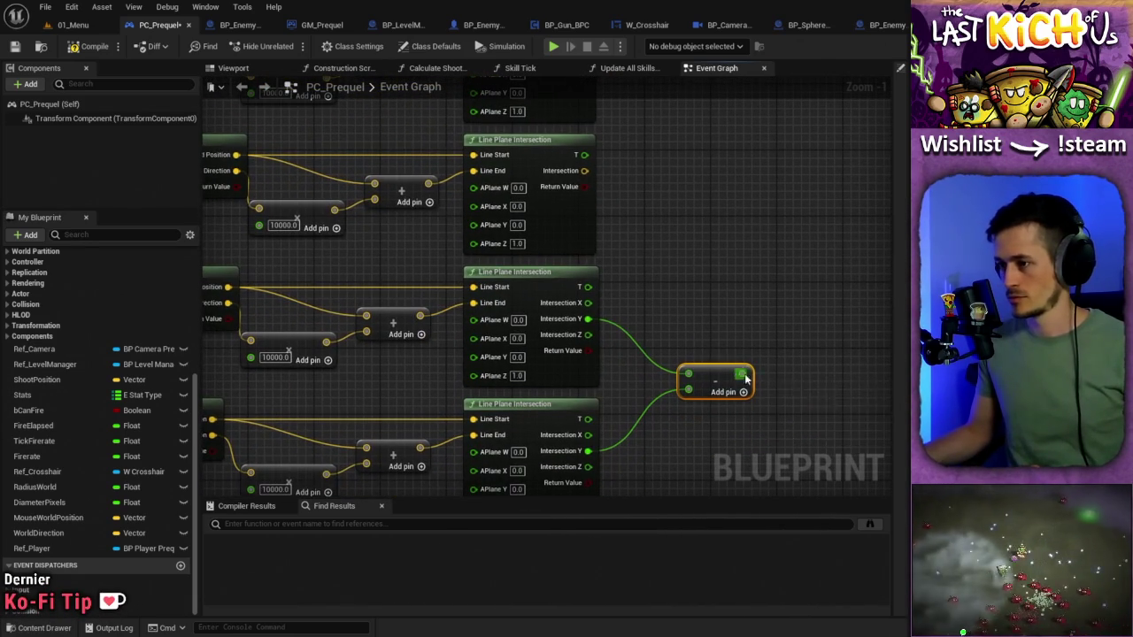
Feed the subtraction result into a new ABS node
{"action": "left_click_drag", "start_coordinate": [741, 374], "coordinate": [776, 379]}
{"action": "type", "text": "abs"}
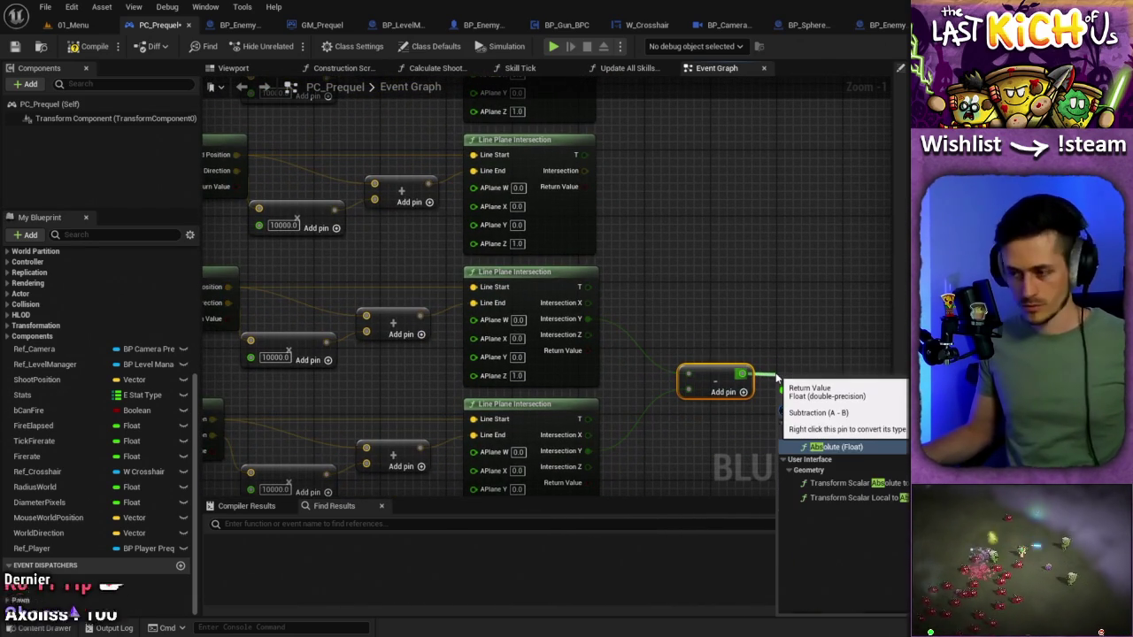
{"action": "left_click", "coordinate": [855, 447]}
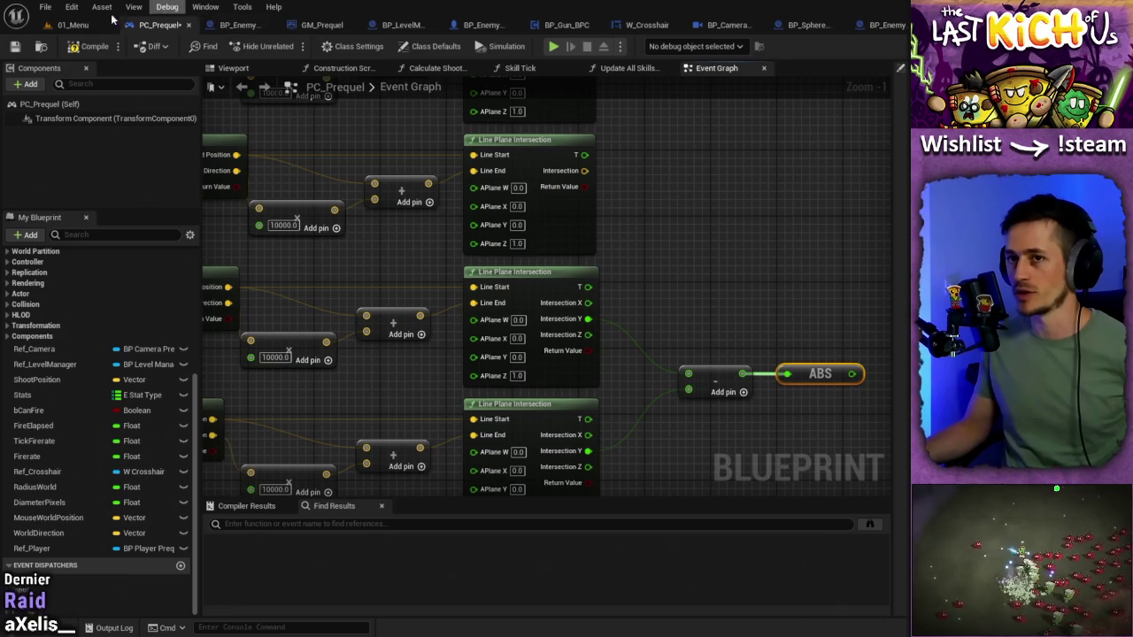
Play-test the 01_Menu level, moving the player around the field with A, S and D
{"action": "left_click", "coordinate": [72, 25]}
{"action": "left_click", "coordinate": [288, 46]}
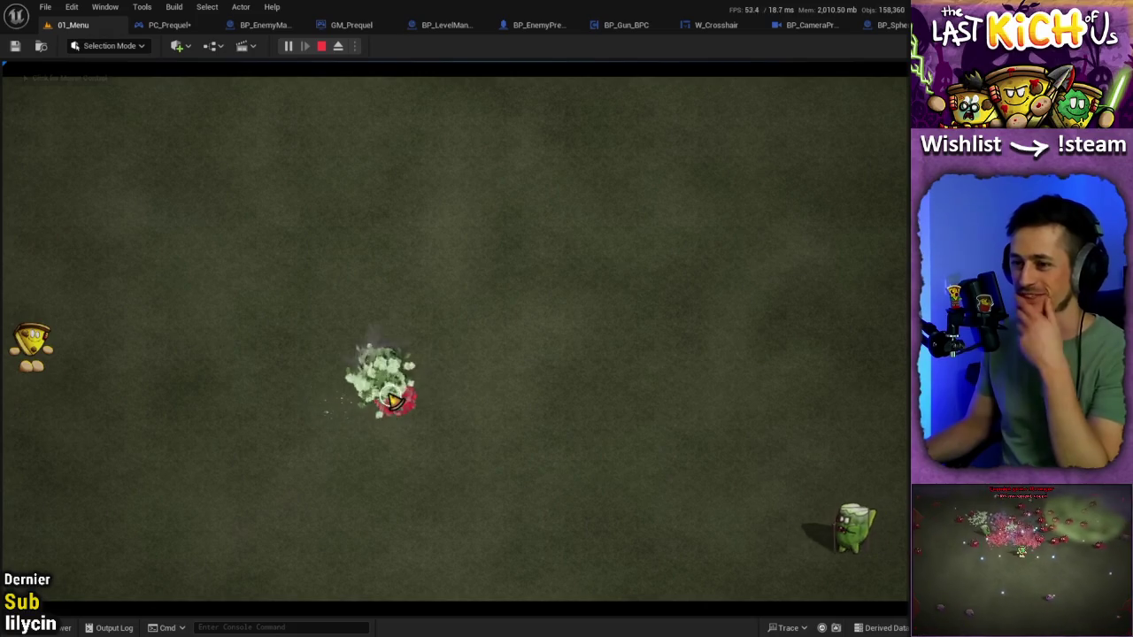
{"action": "key", "text": "a"}
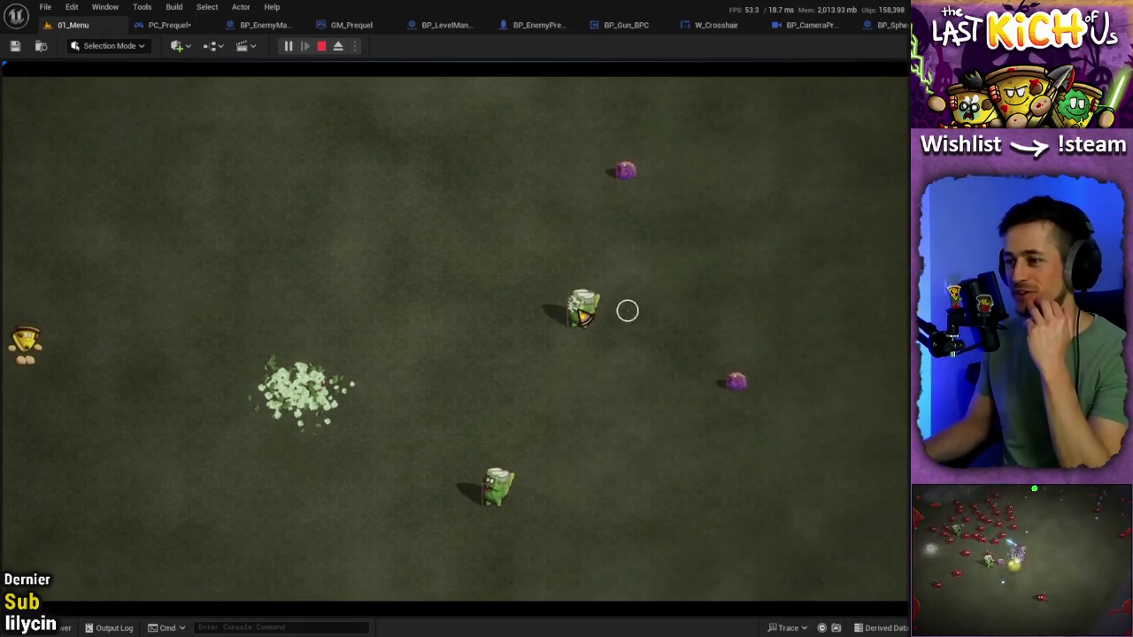
{"action": "key", "text": "s"}
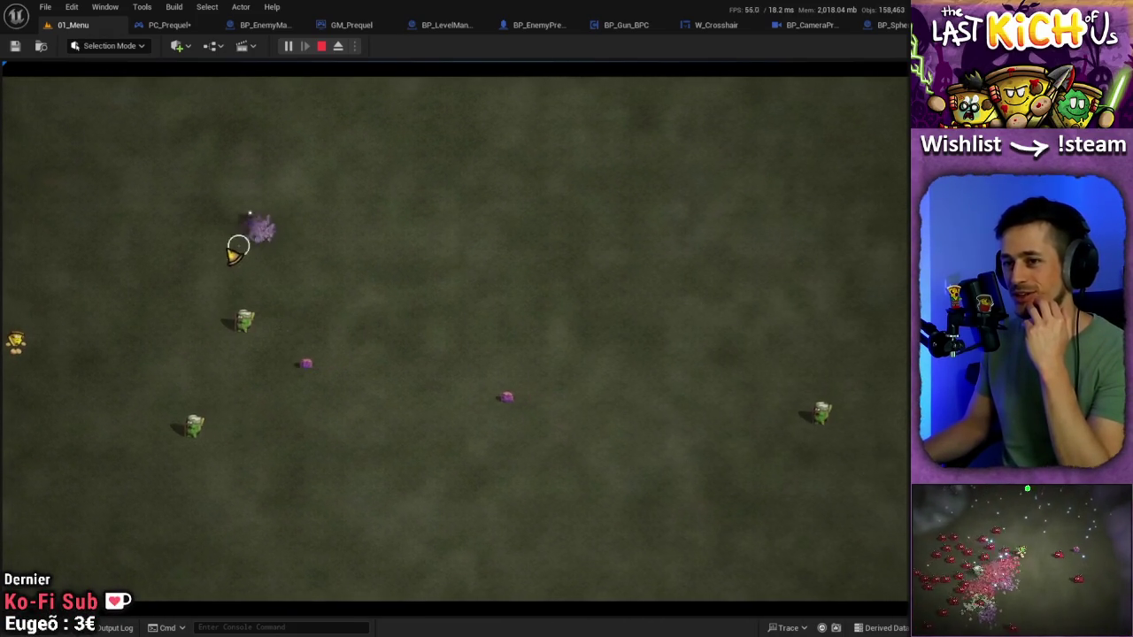
{"action": "key", "text": "a"}
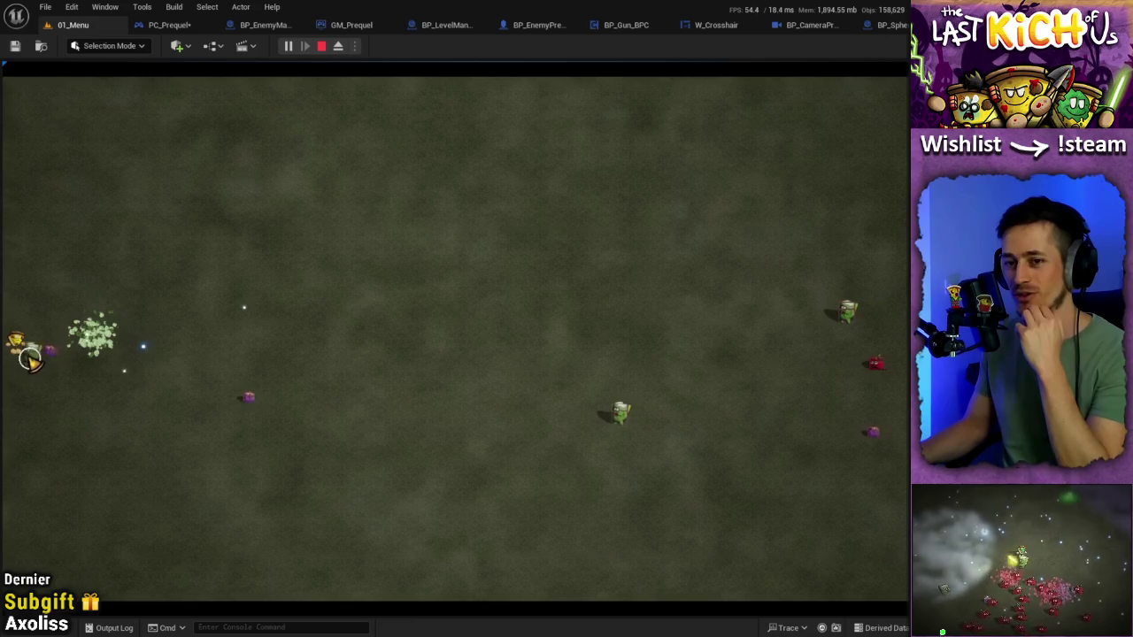
{"action": "key", "text": "d"}
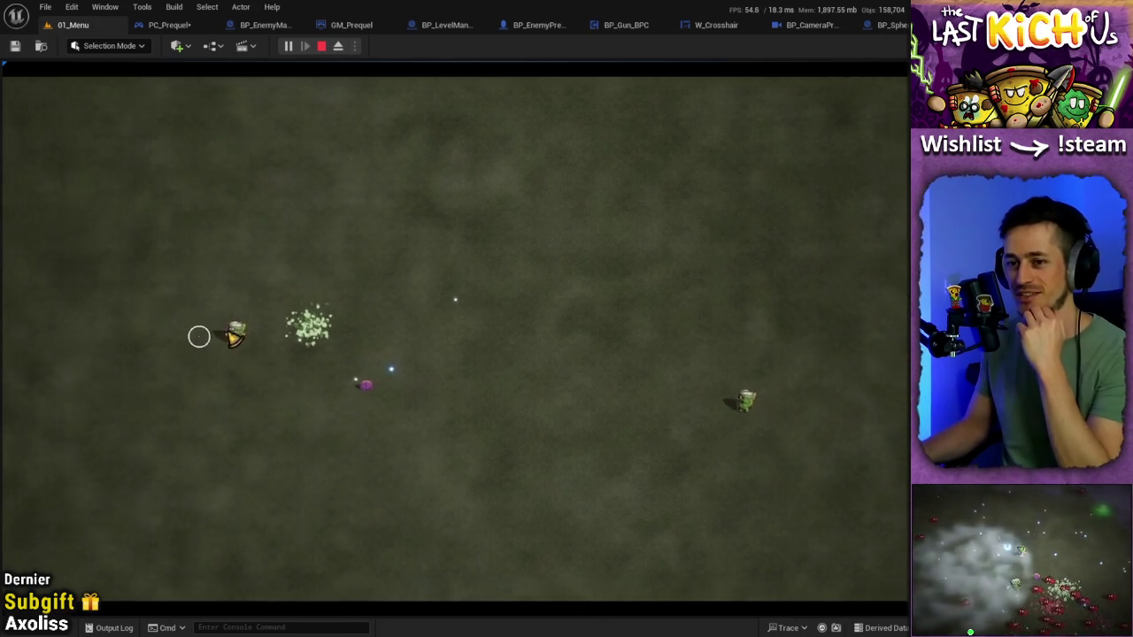
{"action": "key", "text": "d"}
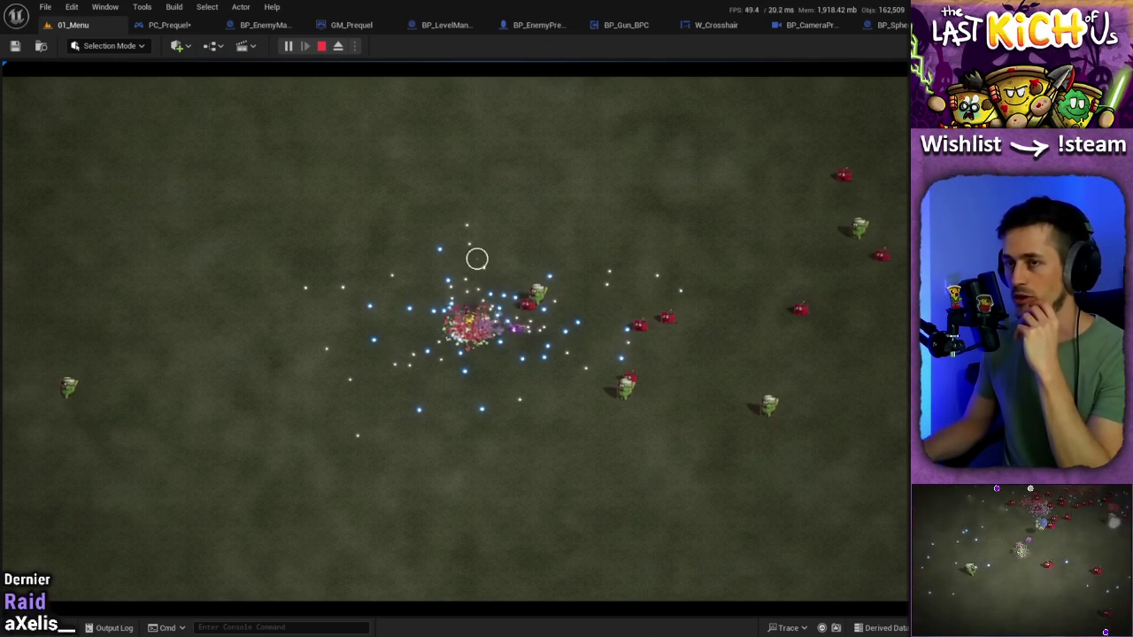
{"action": "left_click", "coordinate": [322, 47]}
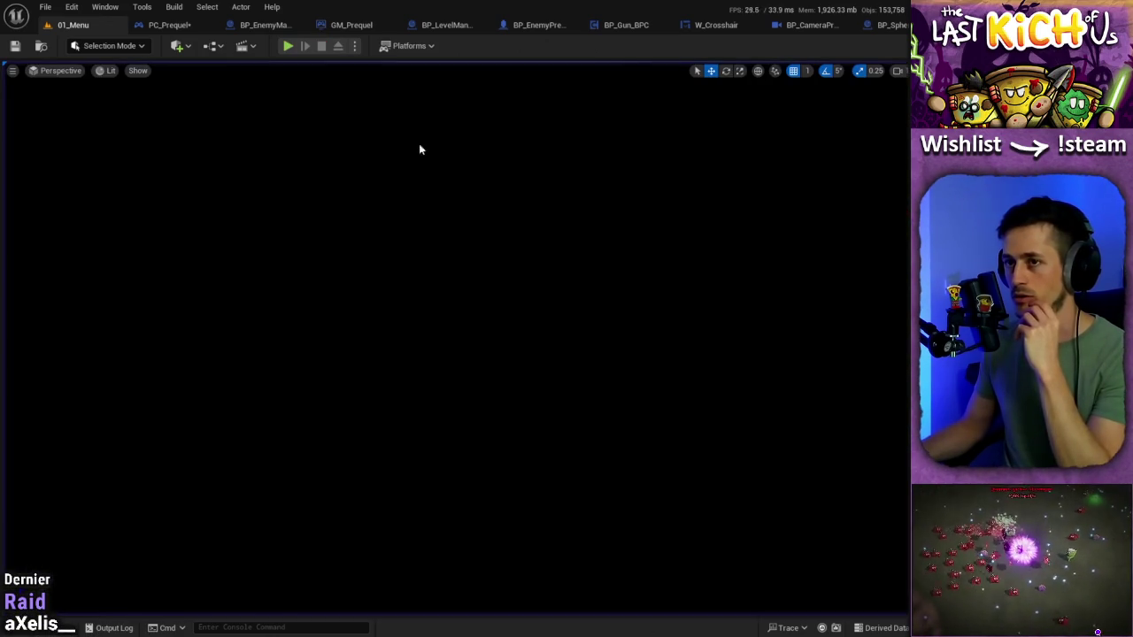